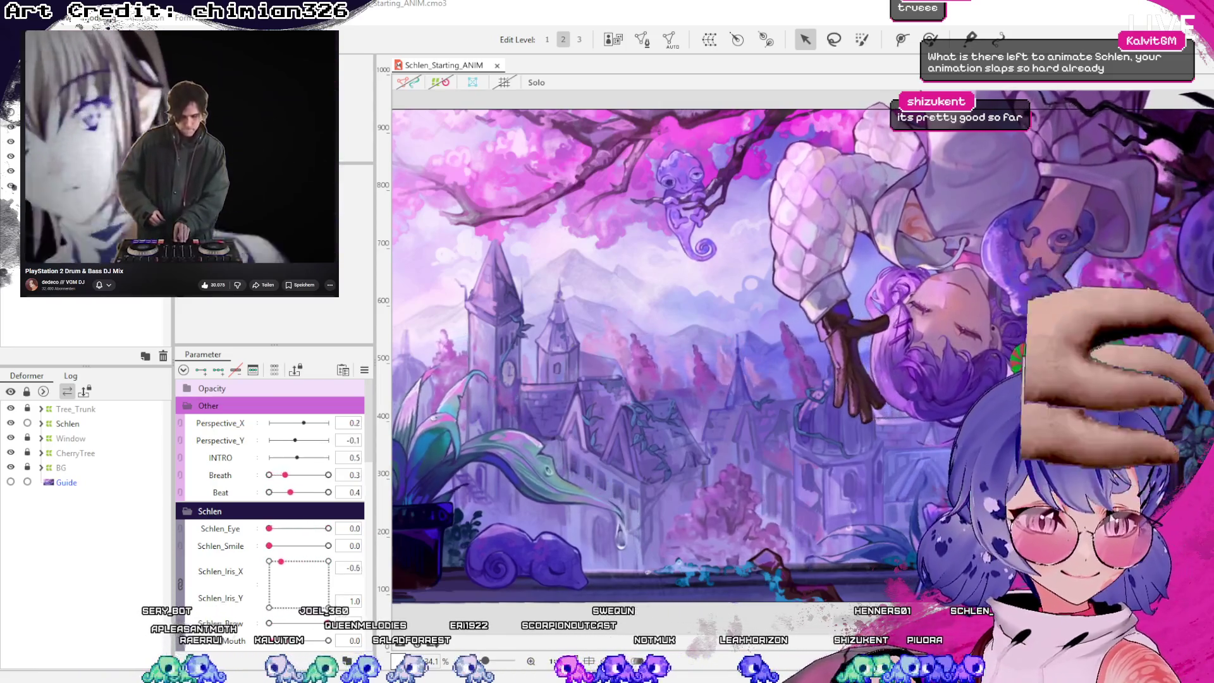
- Switch from the Schlen_Starting_ANIM scene over to Discord to check the intro animation to-do list
{"action": "key", "text": "alt+Tab"}
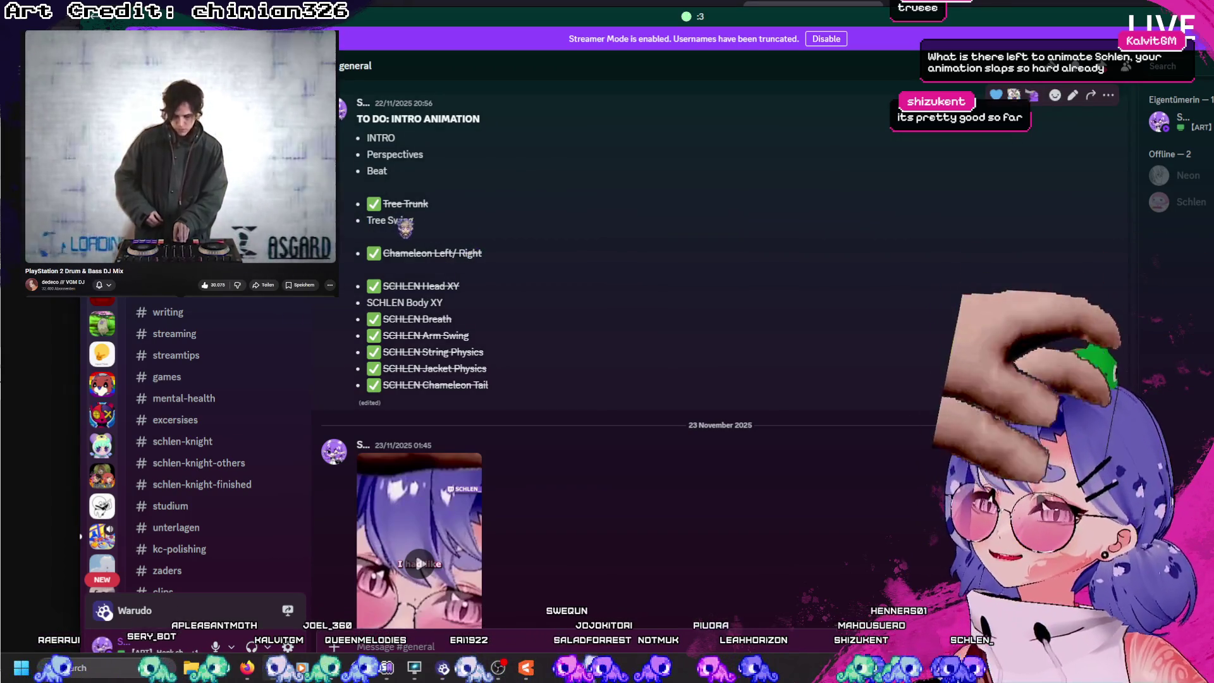
- Highlight the unfinished Tree Swing, SCHLEN Body XY and SCHLEN Head XY to-do items
{"action": "left_click_drag", "start_coordinate": [415, 221], "coordinate": [371, 222]}
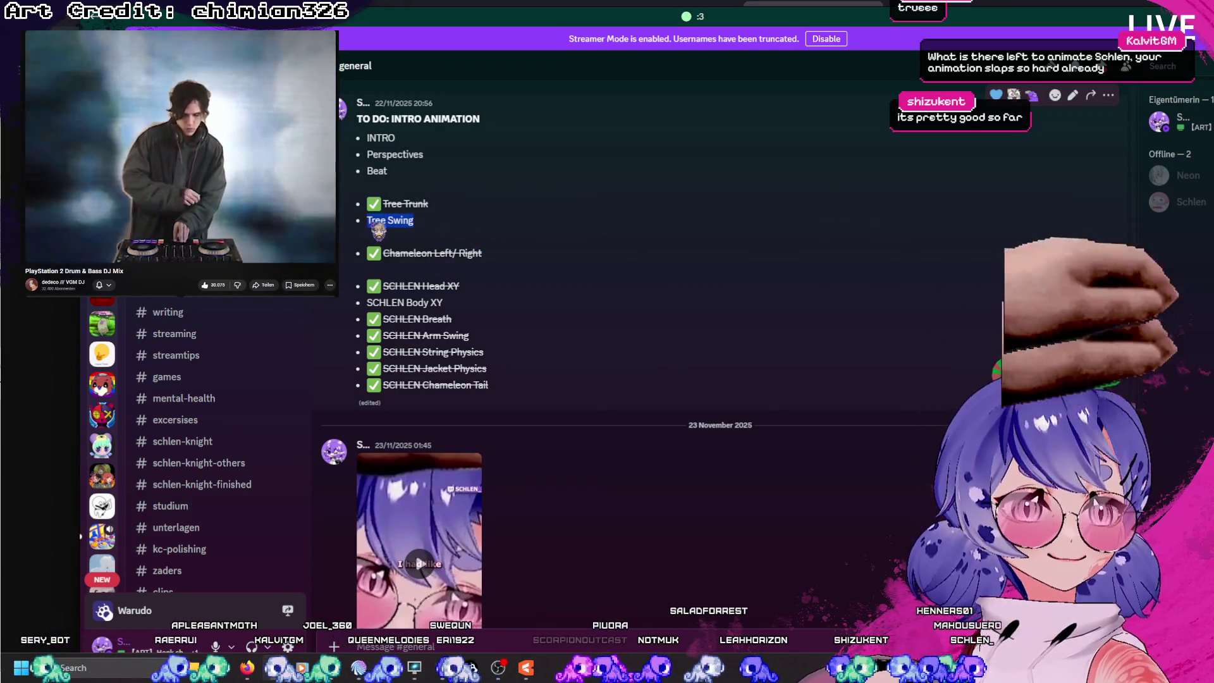
{"action": "left_click", "coordinate": [450, 316]}
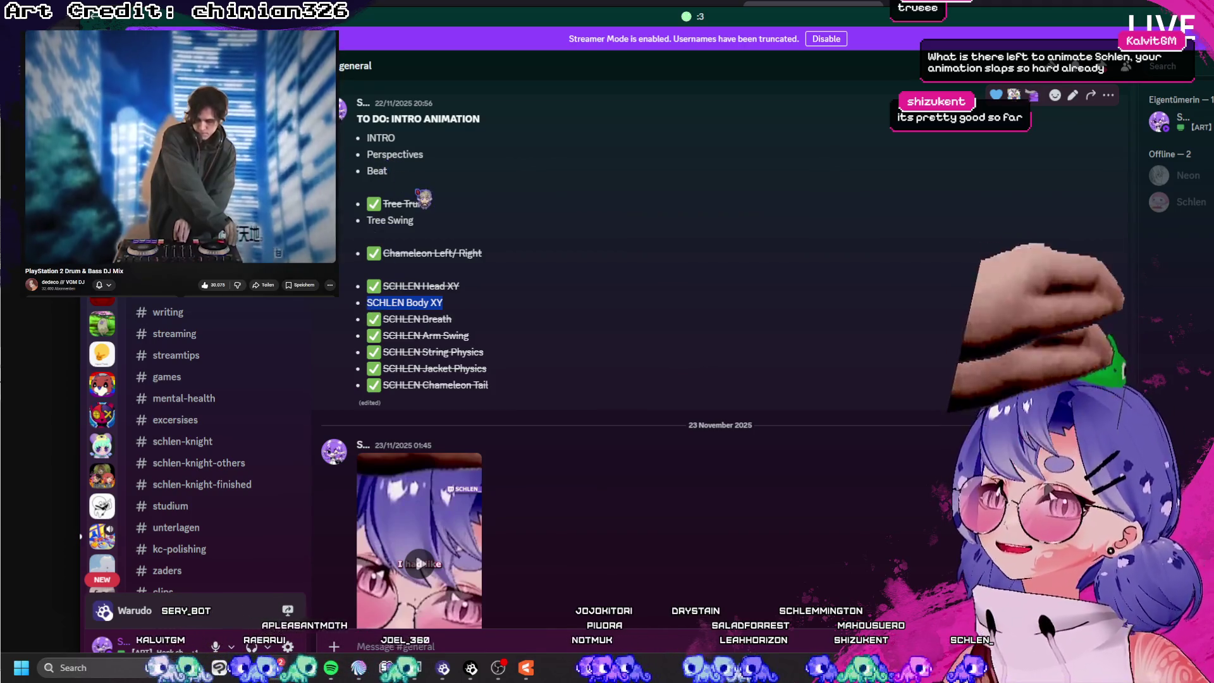
{"action": "double_click", "coordinate": [443, 319]}
{"action": "left_click", "coordinate": [456, 316]}
{"action": "left_click_drag", "start_coordinate": [471, 285], "coordinate": [368, 287]}
{"action": "left_click_drag", "start_coordinate": [415, 222], "coordinate": [366, 223]}
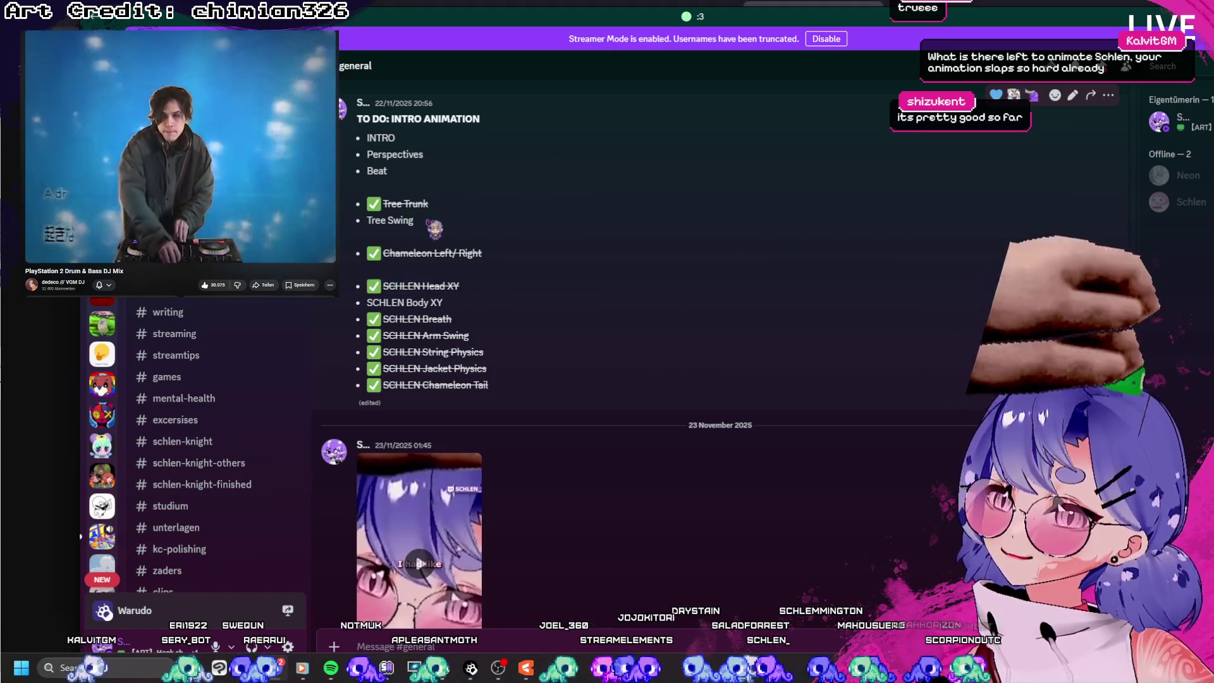
{"action": "left_click_drag", "start_coordinate": [444, 303], "coordinate": [368, 304]}
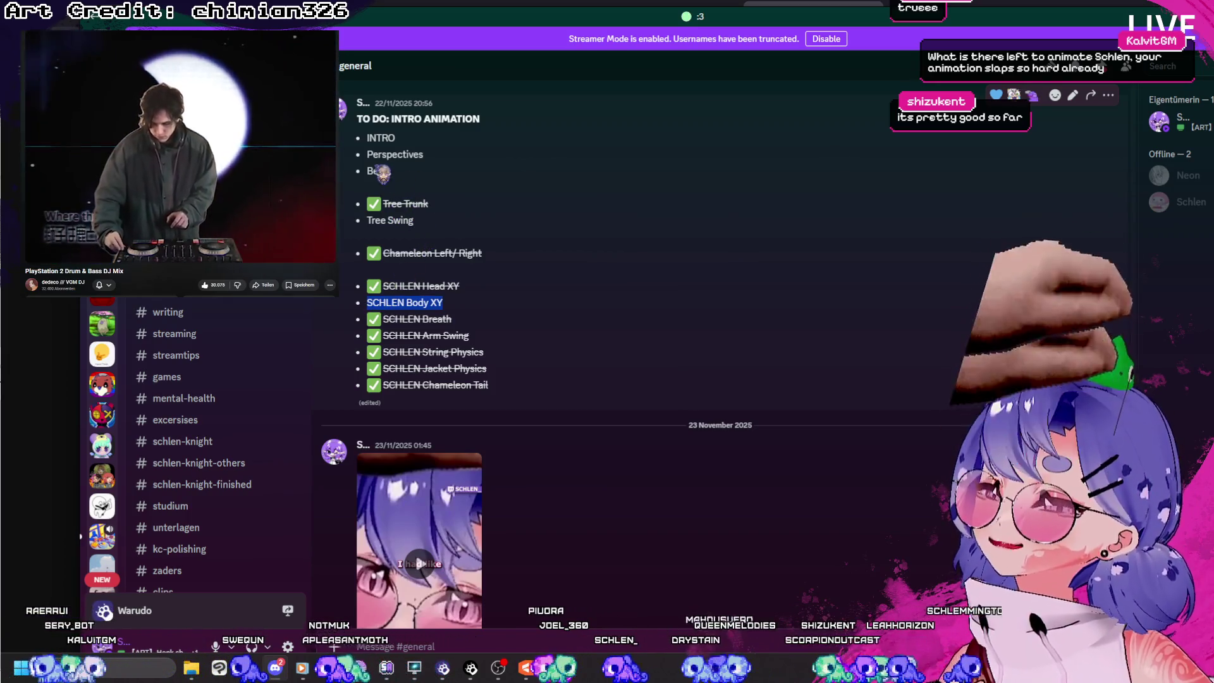
- Highlight the remaining Beat, Body XY and Perspectives items, slide Discord off-screen, and return to Cubism
{"action": "left_click_drag", "start_coordinate": [390, 174], "coordinate": [369, 174]}
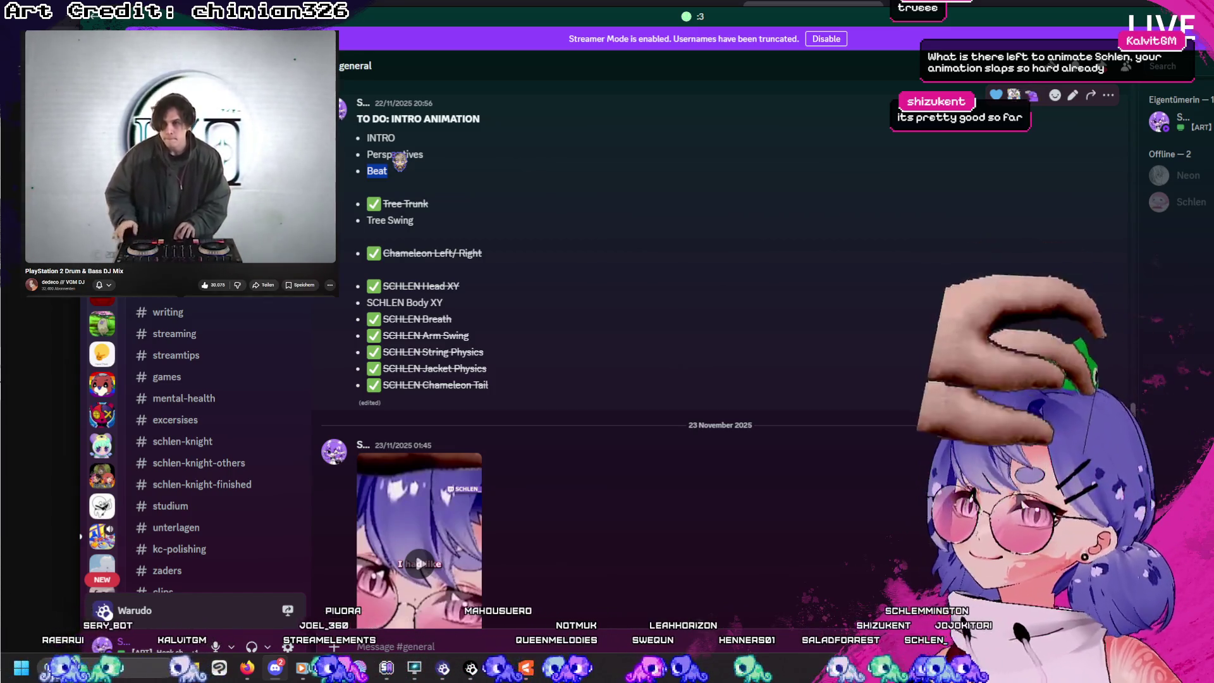
{"action": "left_click", "coordinate": [398, 180]}
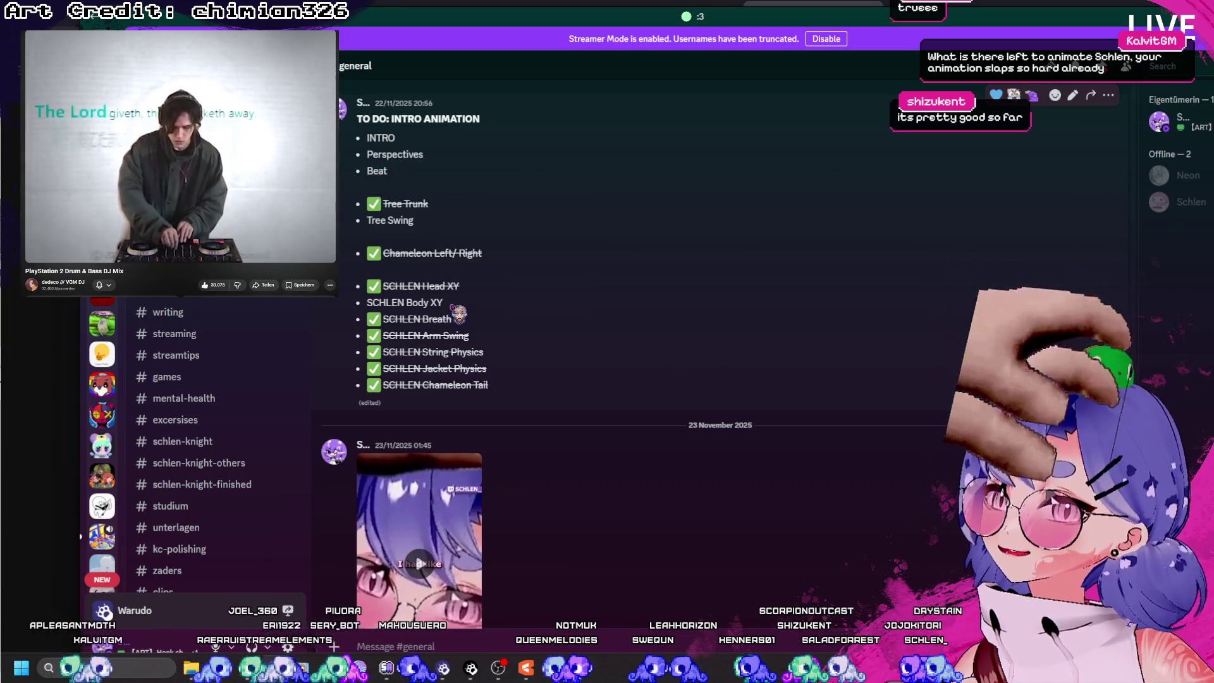
{"action": "triple_click", "coordinate": [406, 305]}
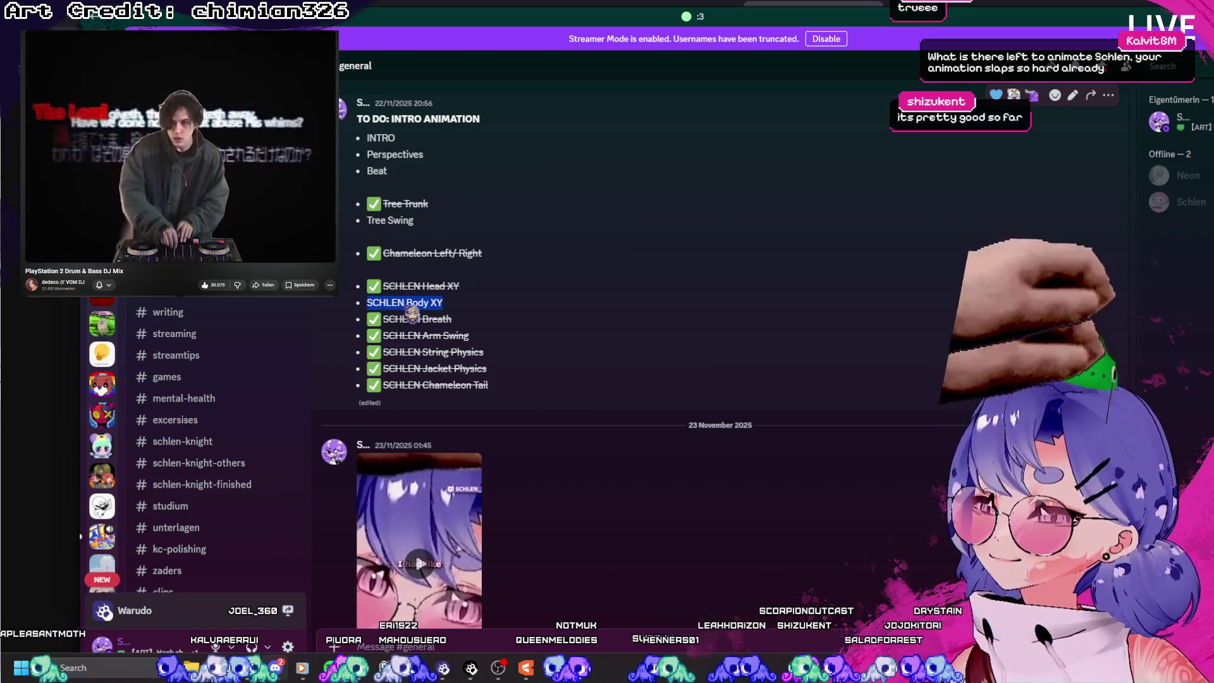
{"action": "left_click", "coordinate": [393, 229]}
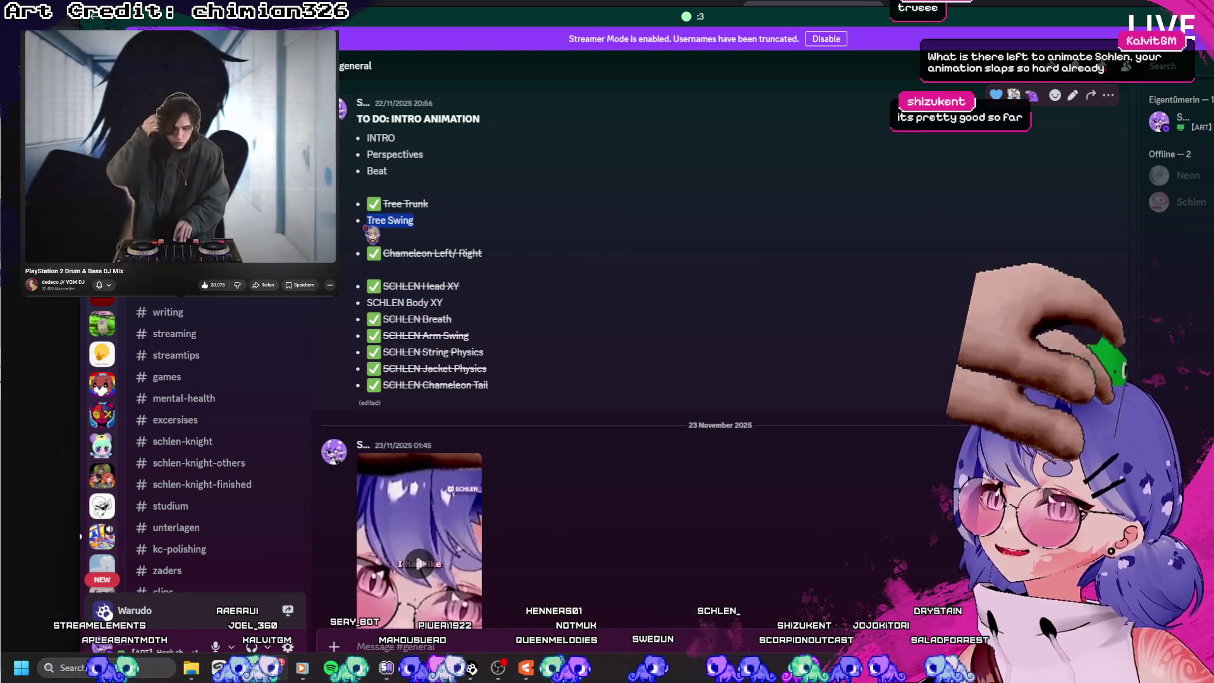
{"action": "double_click", "coordinate": [382, 174]}
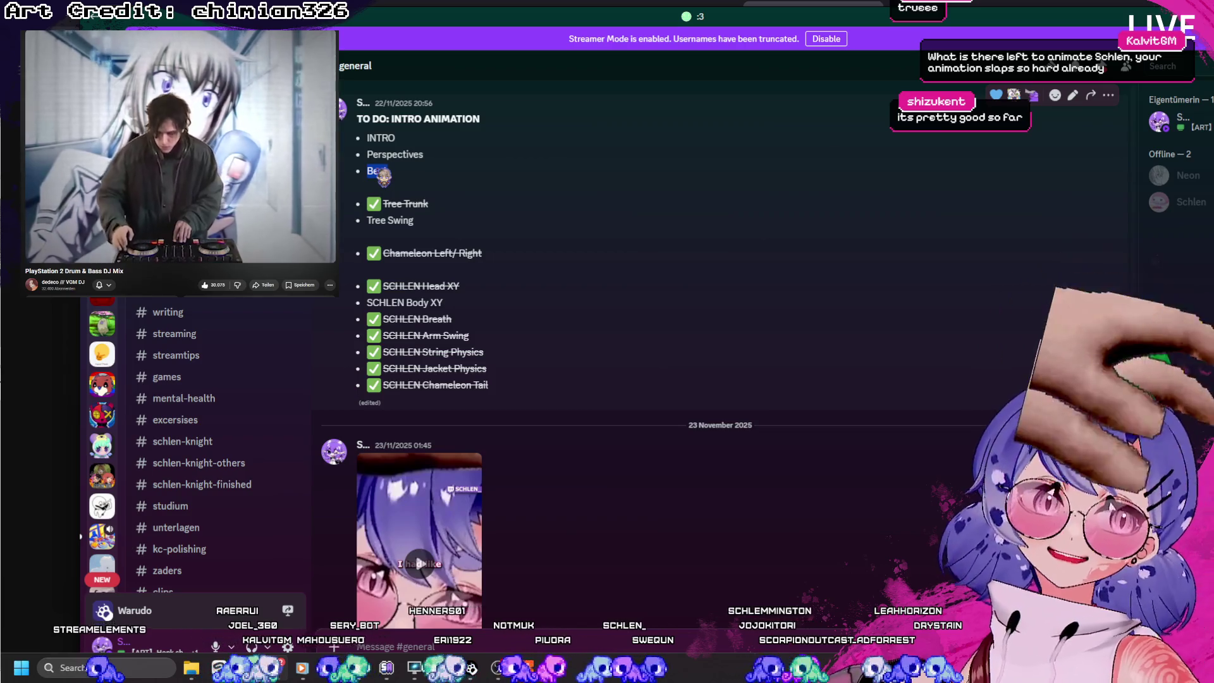
{"action": "mouse_move", "coordinate": [436, 158]}
{"action": "left_mouse_down"}
{"action": "mouse_move", "coordinate": [350, 160]}
{"action": "mouse_move", "coordinate": [347, 146]}
{"action": "left_mouse_up"}
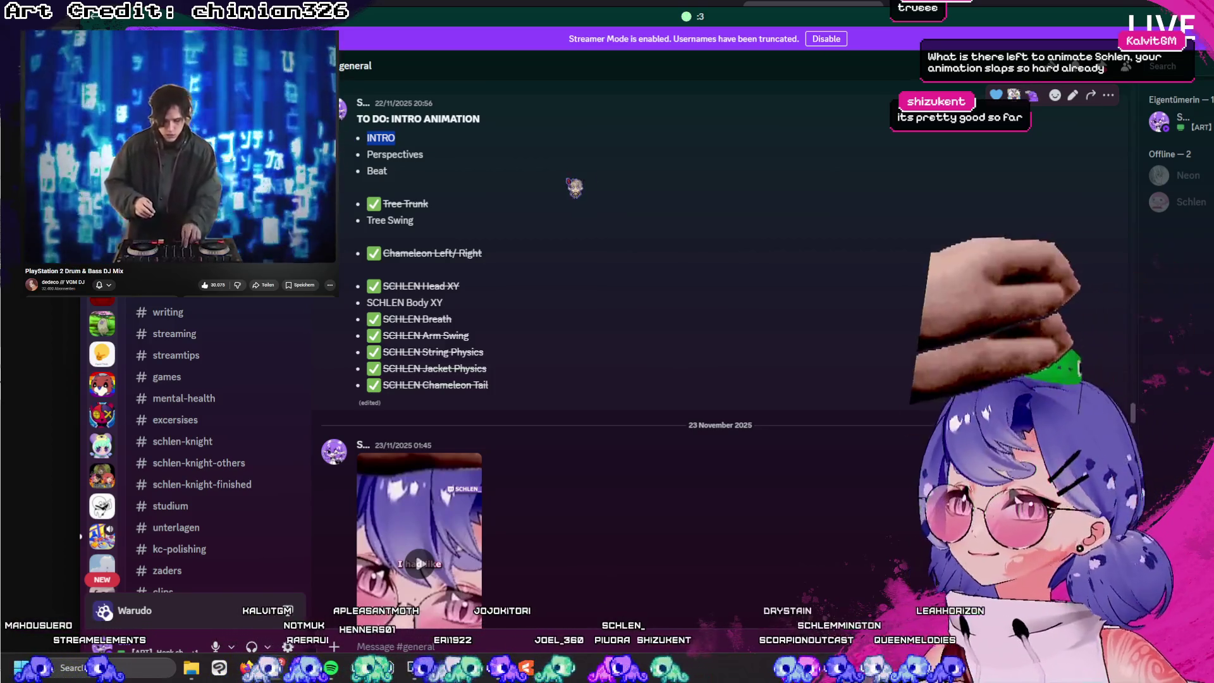
{"action": "left_click_drag", "start_coordinate": [354, 16], "coordinate": [1213, 29]}
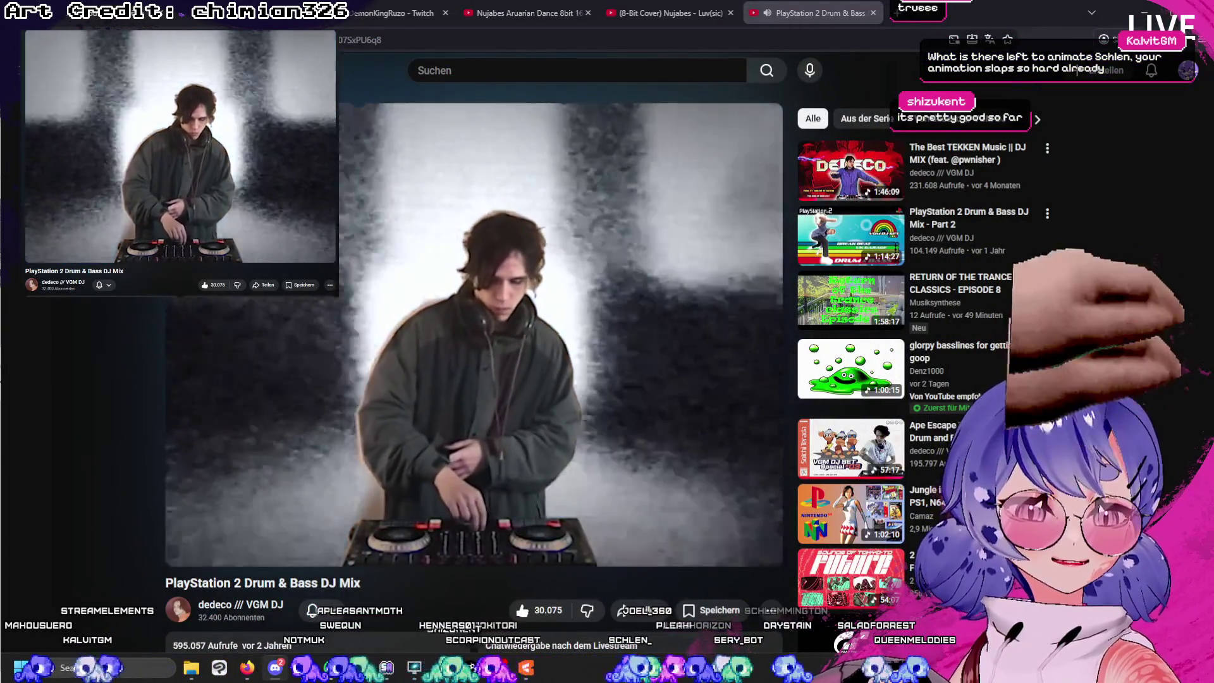
{"action": "key", "text": "alt+Tab"}
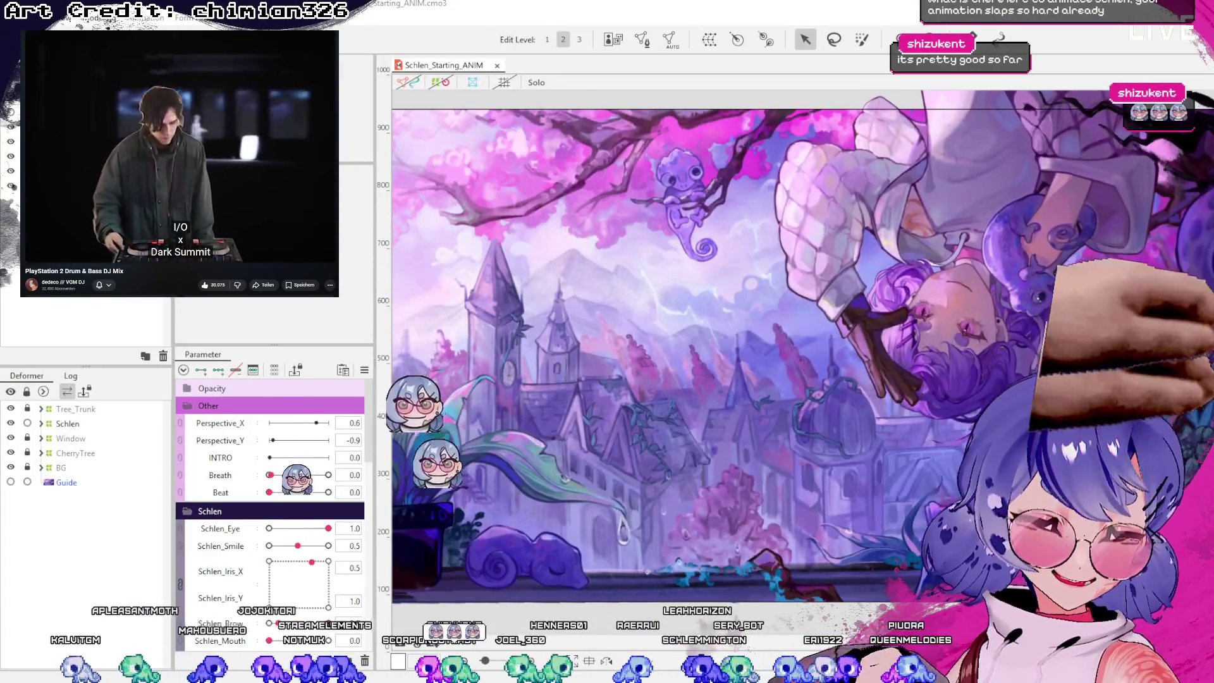